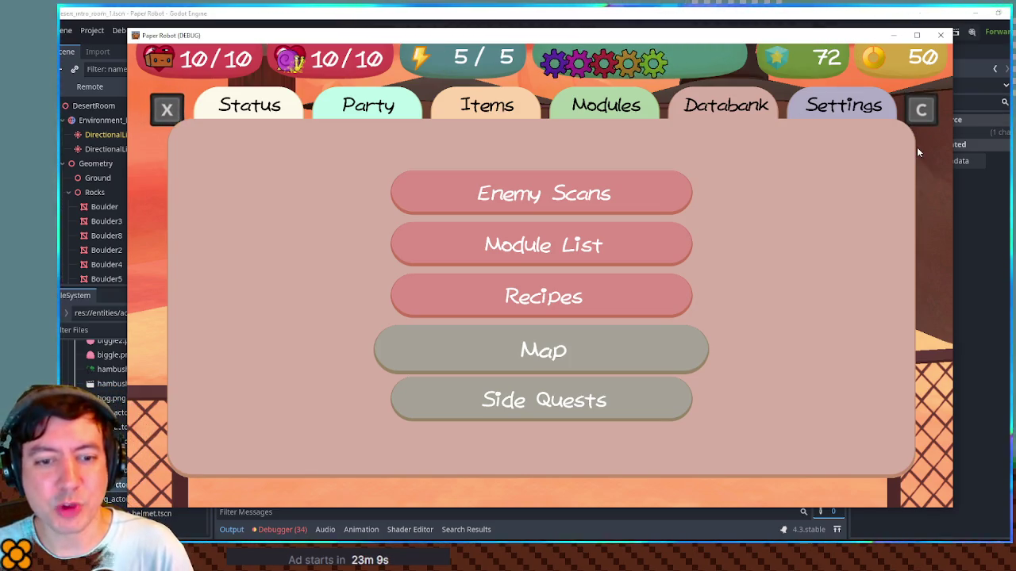
- Close the running game and switch to the outdoor scene with the waterfall.mp3 audio player
{"action": "left_click", "coordinate": [941, 35]}
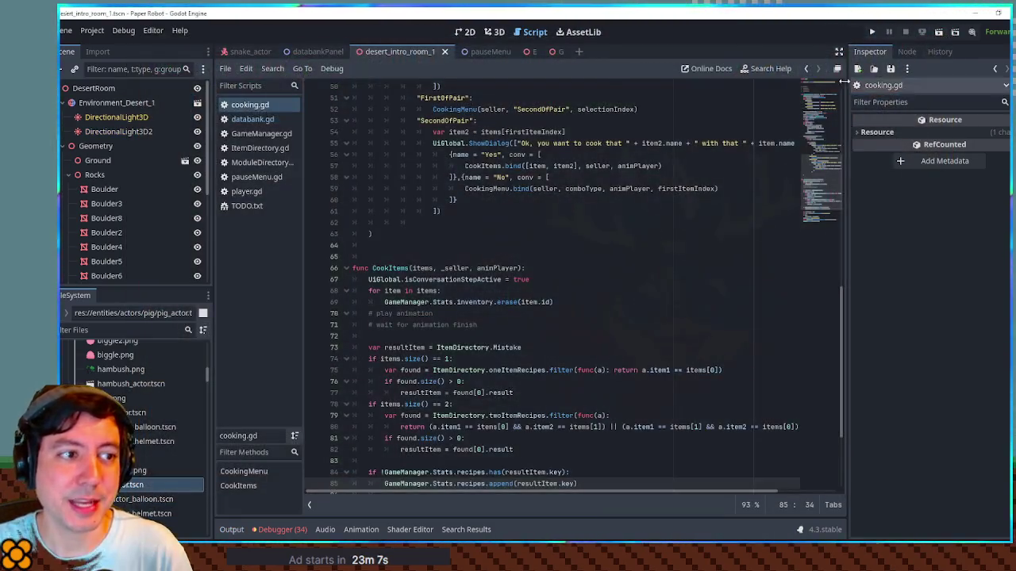
{"action": "left_click", "coordinate": [532, 52]}
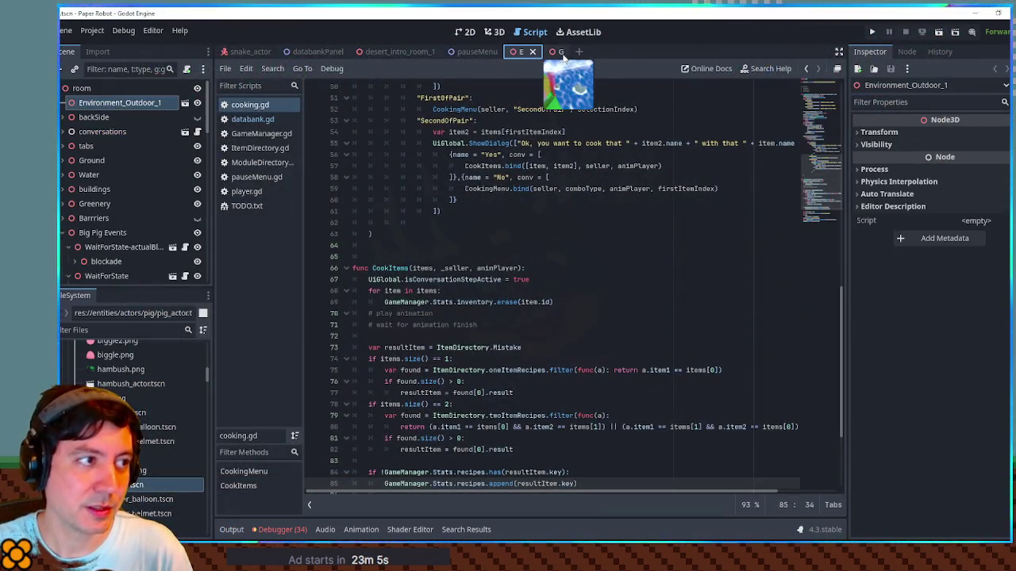
{"action": "left_click", "coordinate": [560, 53]}
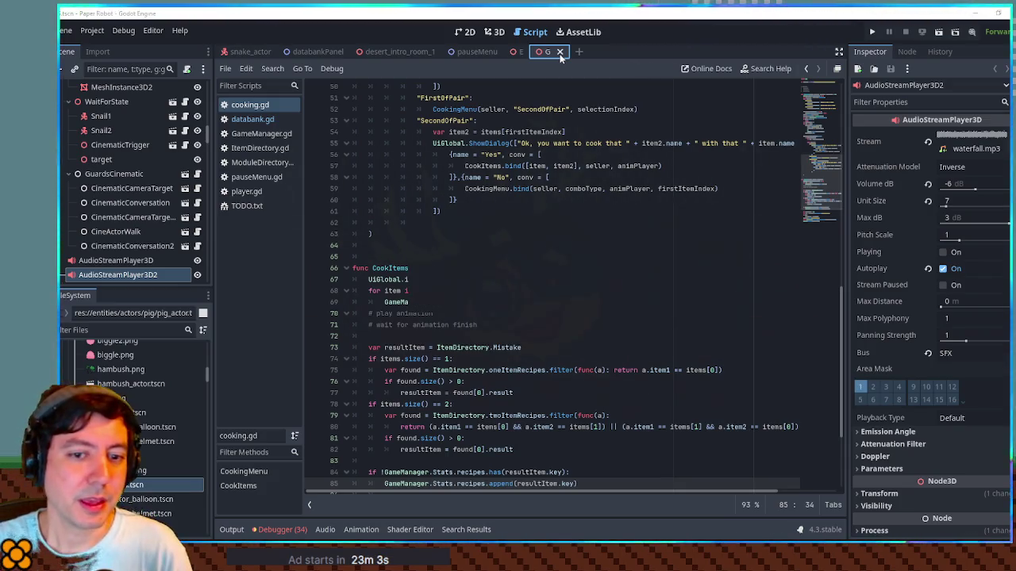
- Run the current scene with F6 and walk the robot over the rock and grass toward the pigs
{"action": "key", "text": "F6"}
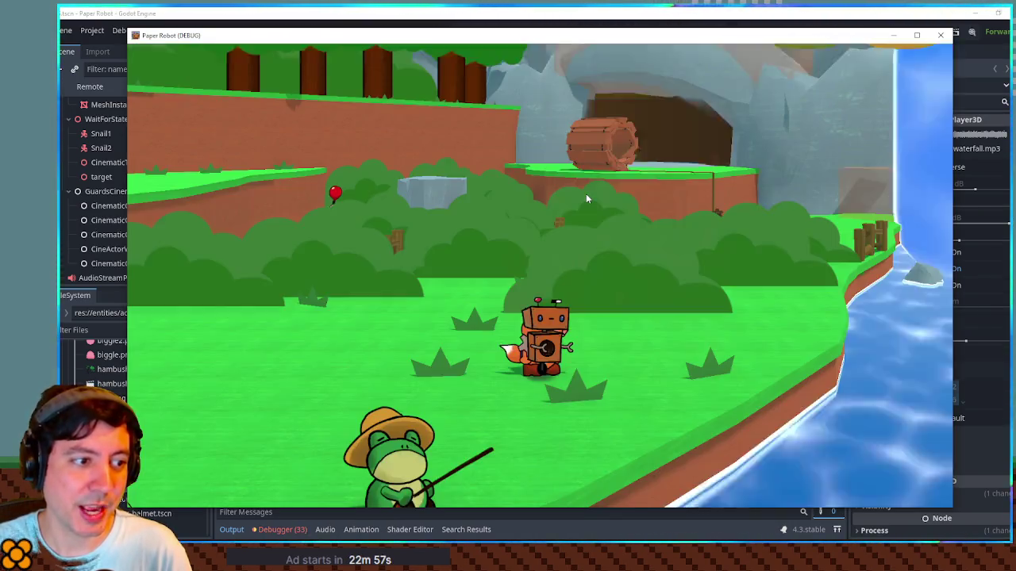
{"action": "key", "text": "a"}
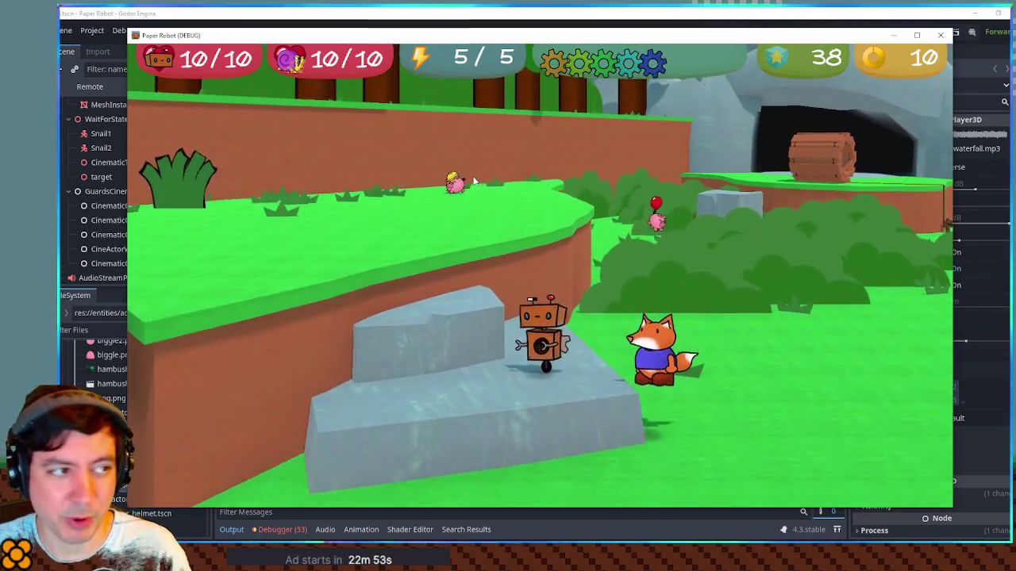
{"action": "key", "text": "space"}
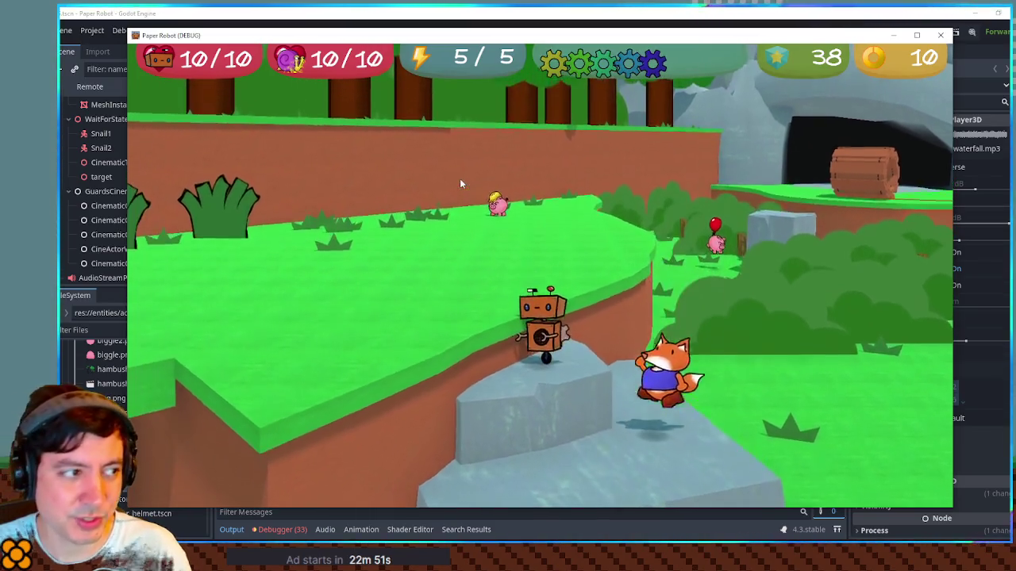
{"action": "key", "text": "w"}
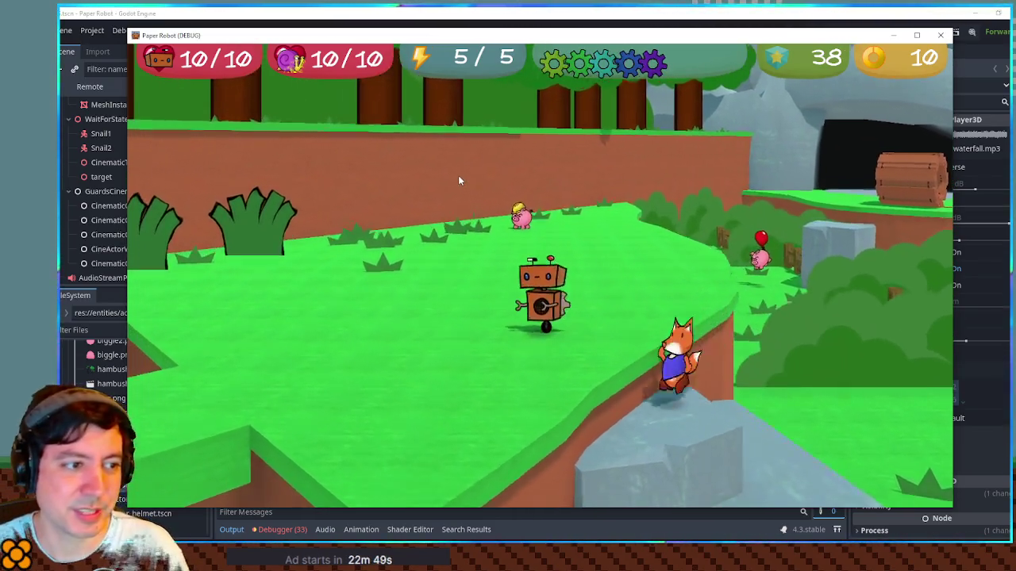
{"action": "key", "text": "d"}
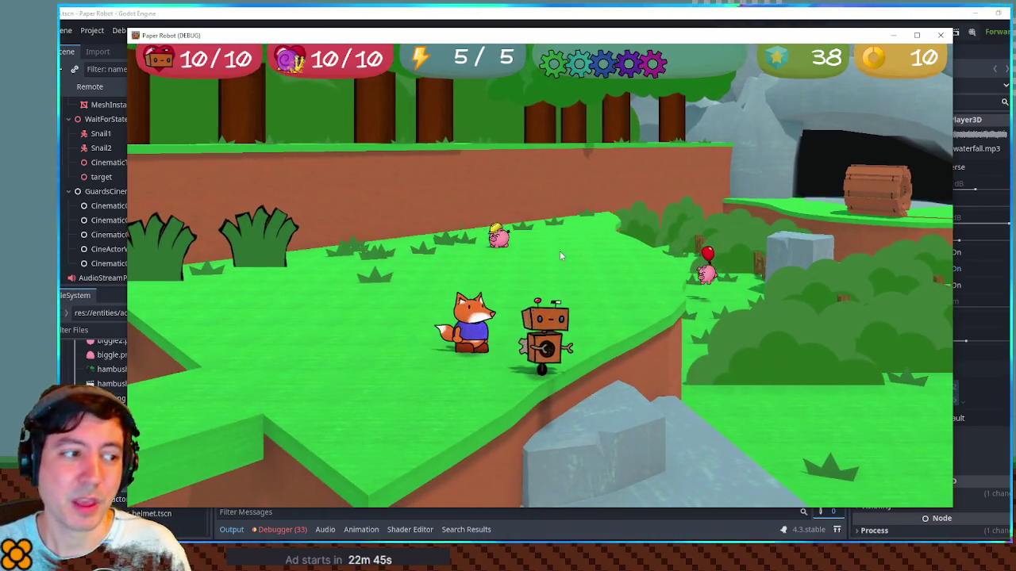
{"action": "key", "text": "s"}
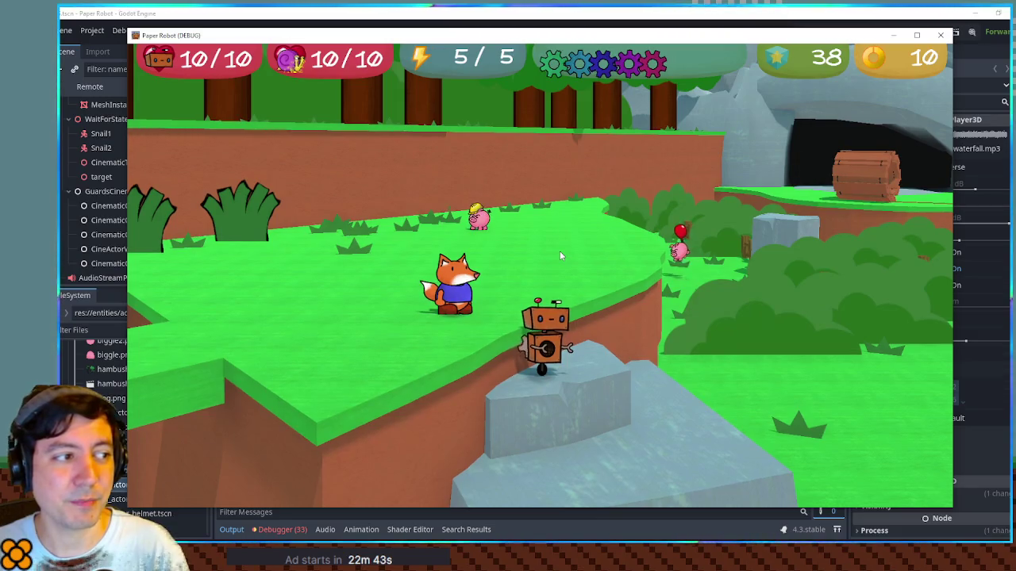
{"action": "key", "text": "d"}
{"action": "key", "text": "w"}
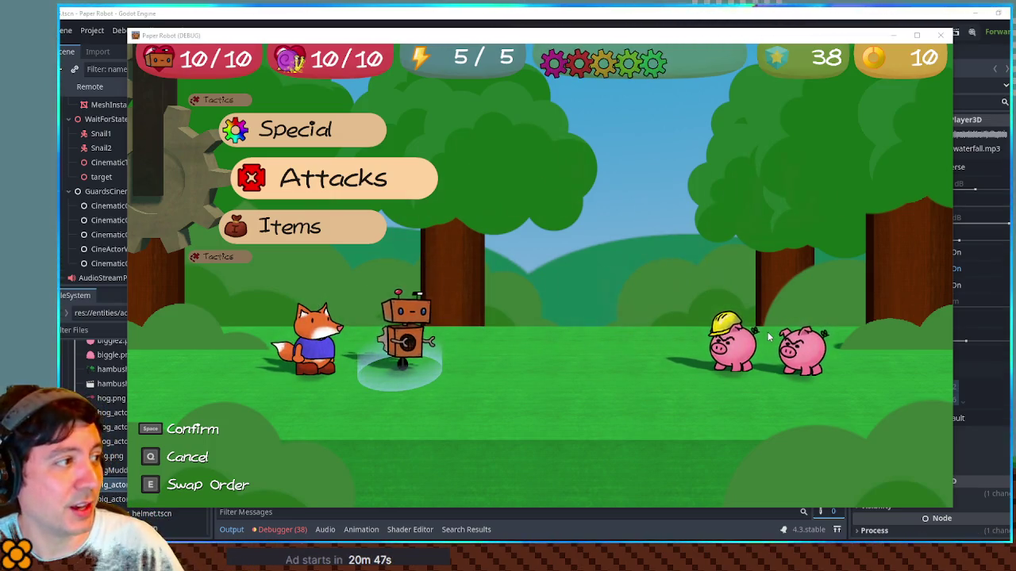
- Rotate the battle wheel to Tactics and try the Change partners and Defend options
{"action": "key", "text": "Up"}
{"action": "key", "text": "Up"}
{"action": "key", "text": "space"}
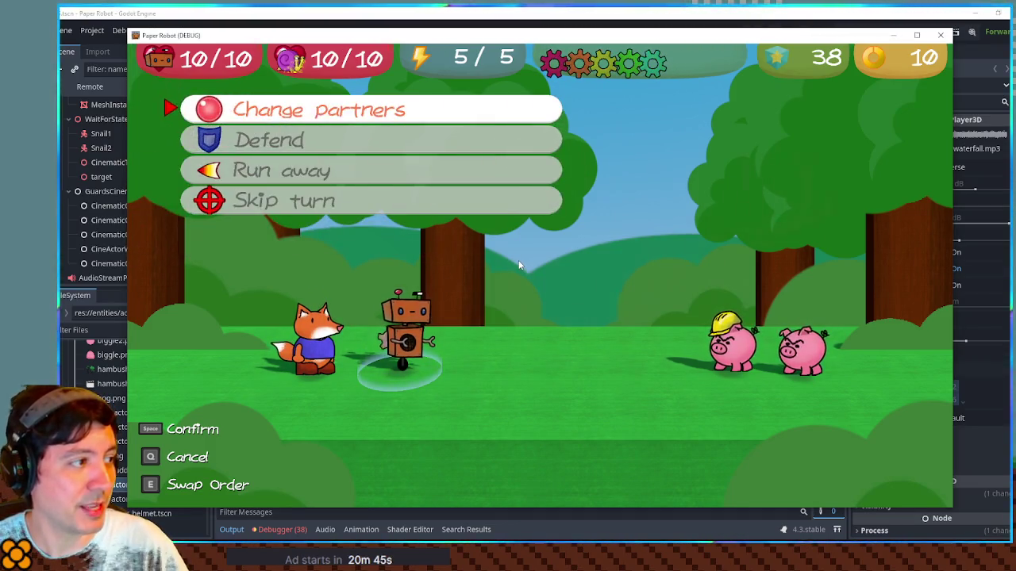
{"action": "key", "text": "space"}
{"action": "key", "text": "Up"}
{"action": "key", "text": "space"}
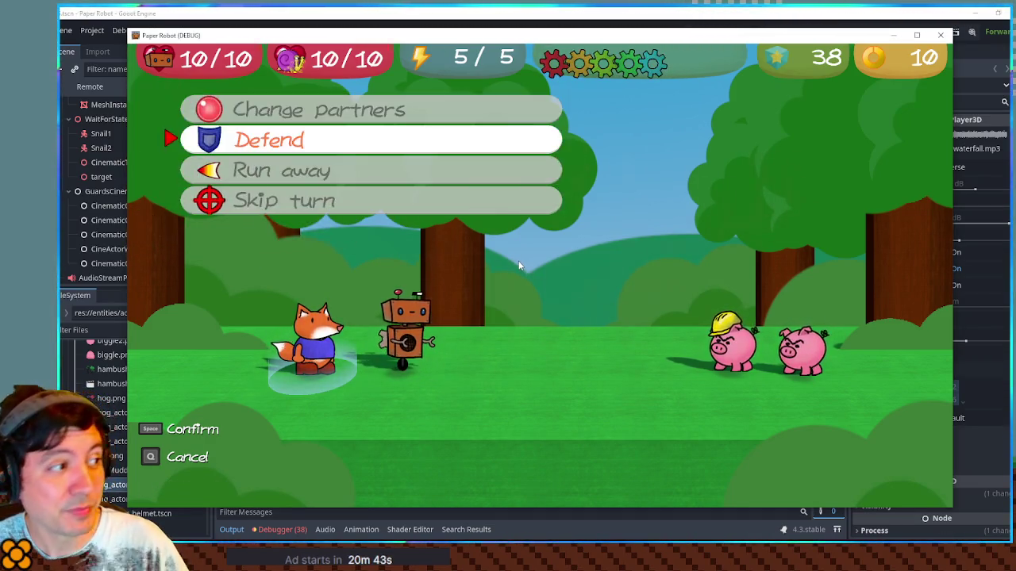
{"action": "key", "text": "space"}
{"action": "key", "text": "space"}
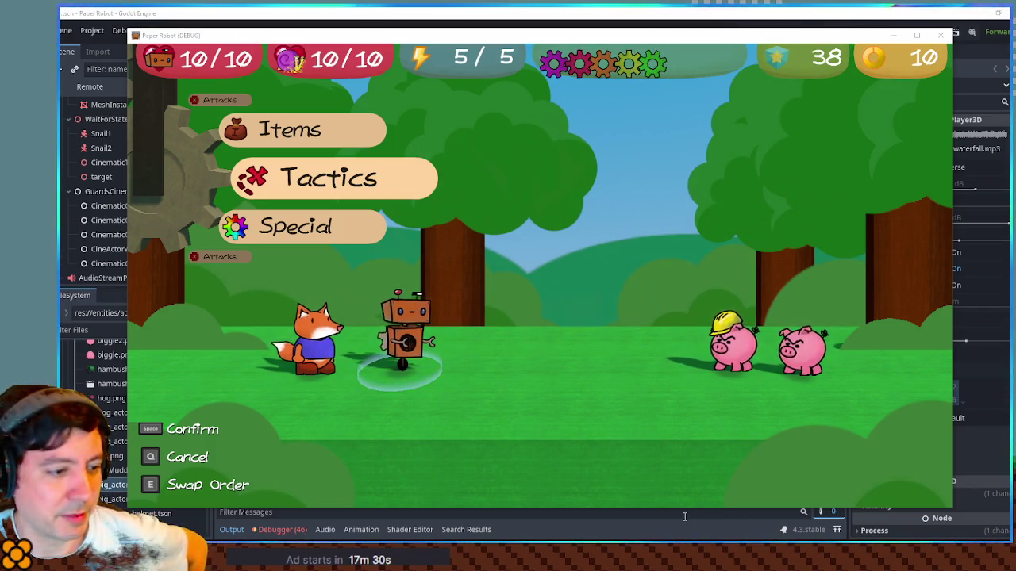
- Close the game, filter the FileSystem for 'music', and expand the music folder
{"action": "left_click", "coordinate": [941, 35]}
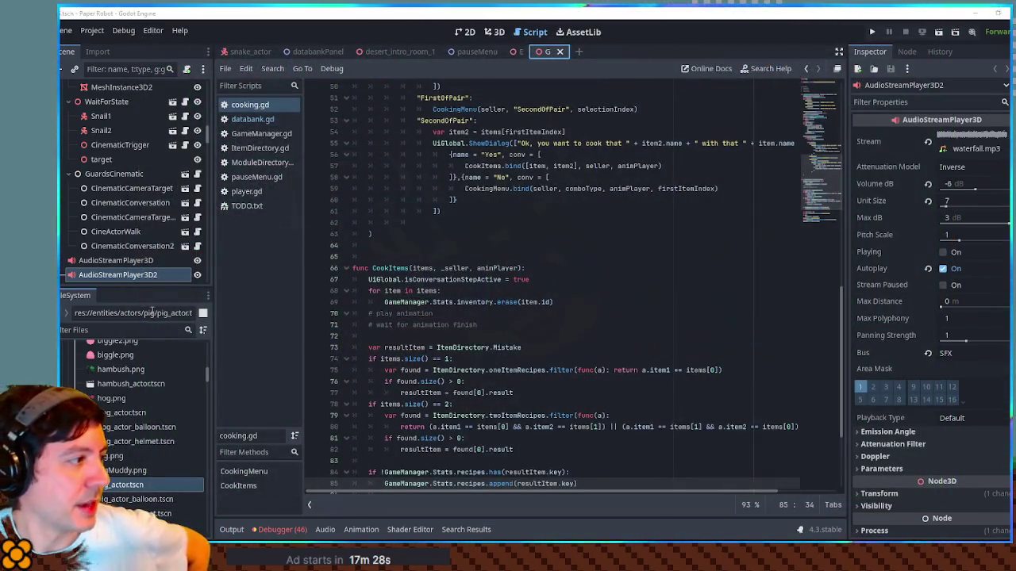
{"action": "left_click", "coordinate": [97, 330]}
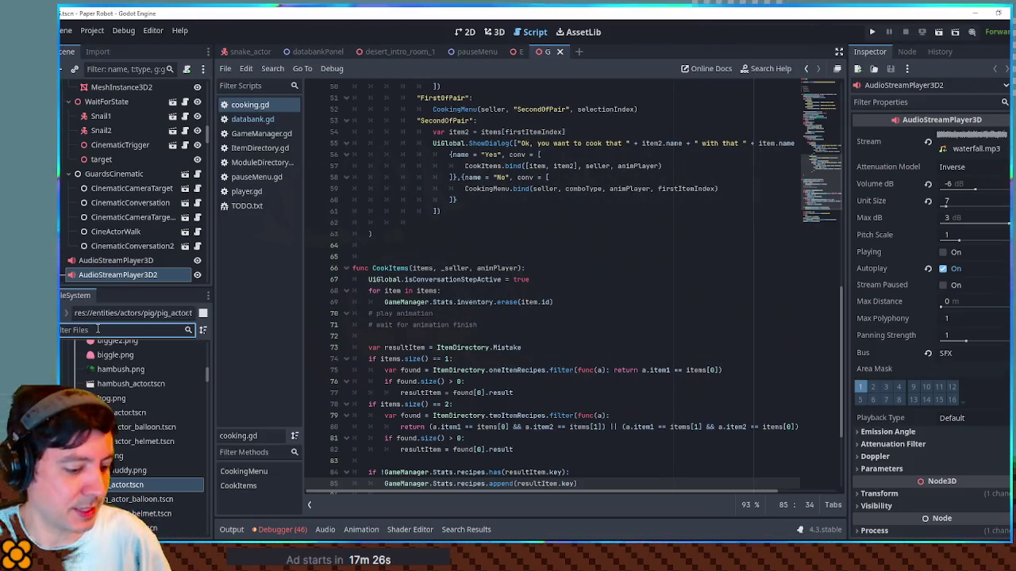
{"action": "type", "text": "music"}
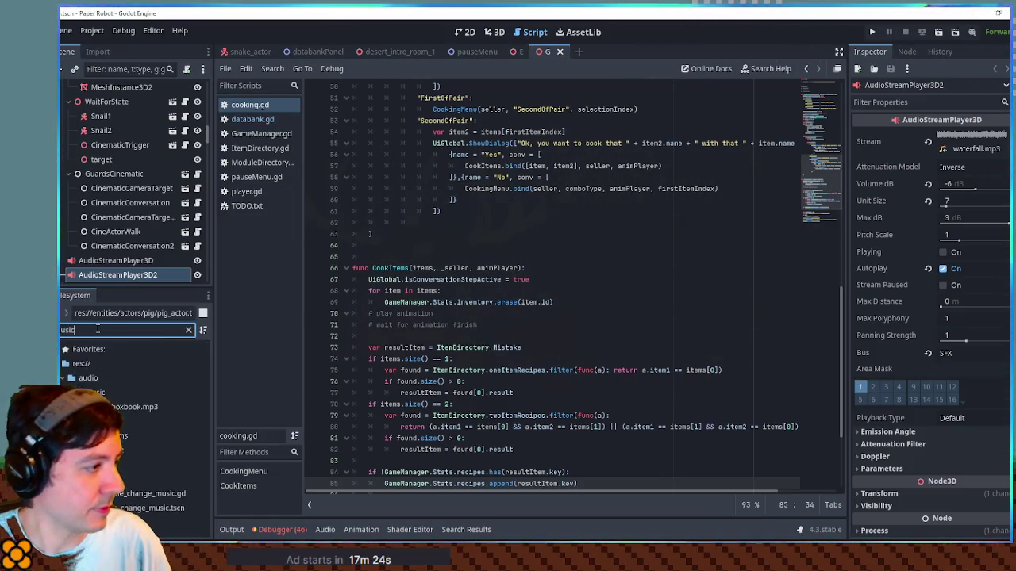
{"action": "left_click", "coordinate": [95, 392]}
{"action": "left_click", "coordinate": [188, 329]}
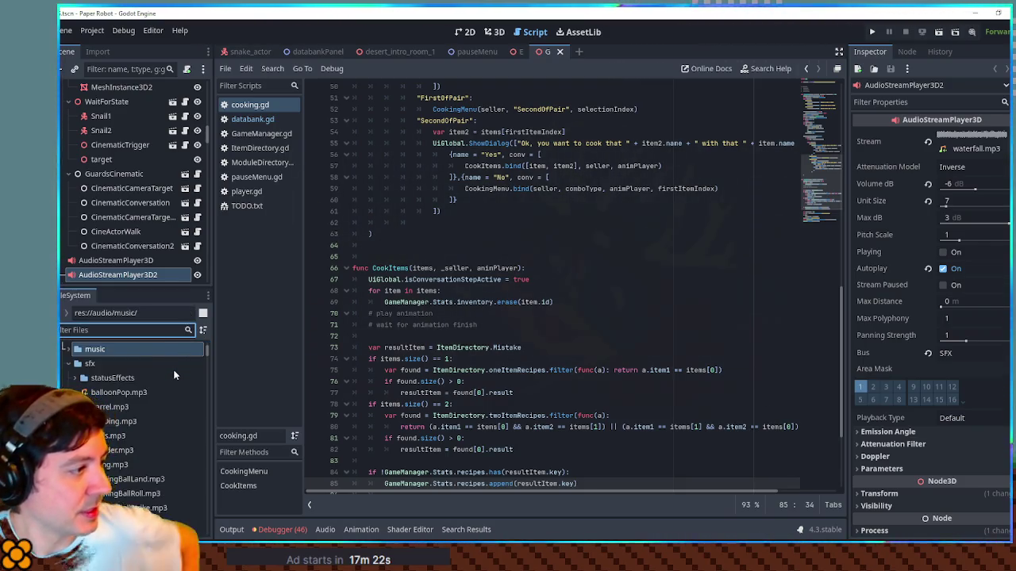
{"action": "left_click", "coordinate": [126, 364]}
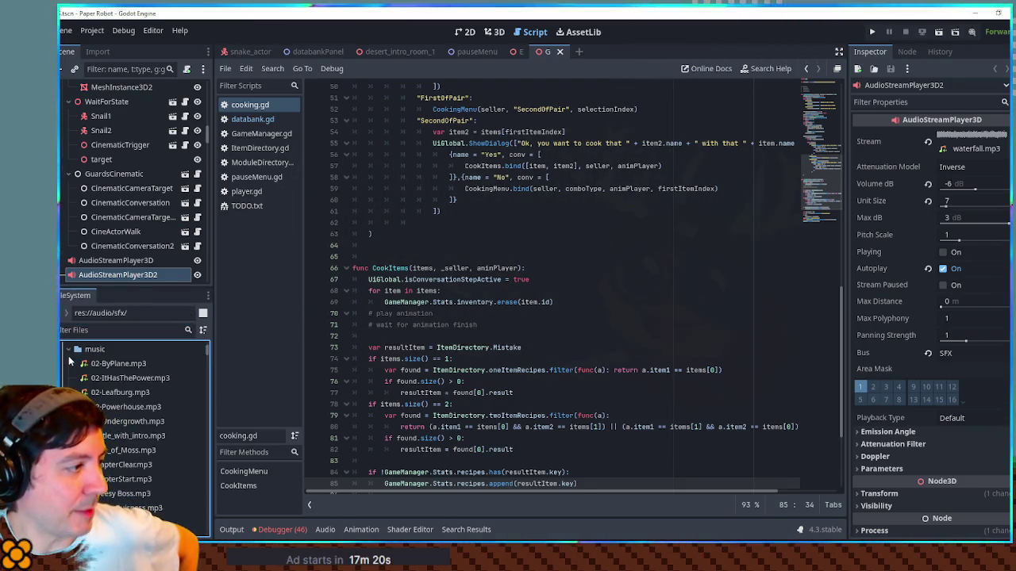
- Step through the music tracks from 02-ByPlane.mp3 down to Zat bullfrog.mp3
{"action": "left_click", "coordinate": [126, 362]}
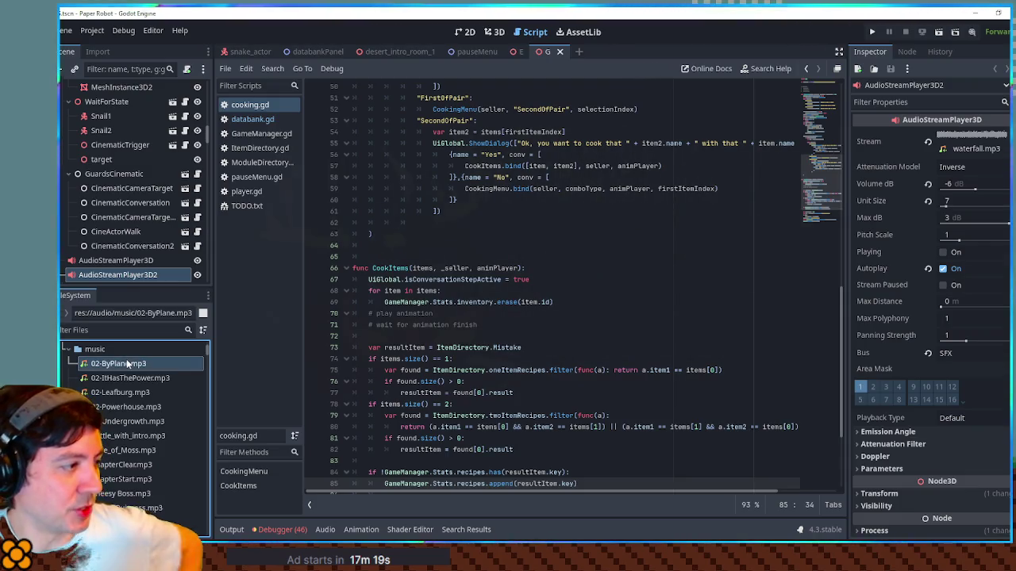
{"action": "left_click", "coordinate": [165, 394]}
{"action": "key", "text": "Down"}
{"action": "key", "text": "Down"}
{"action": "key", "text": "Down"}
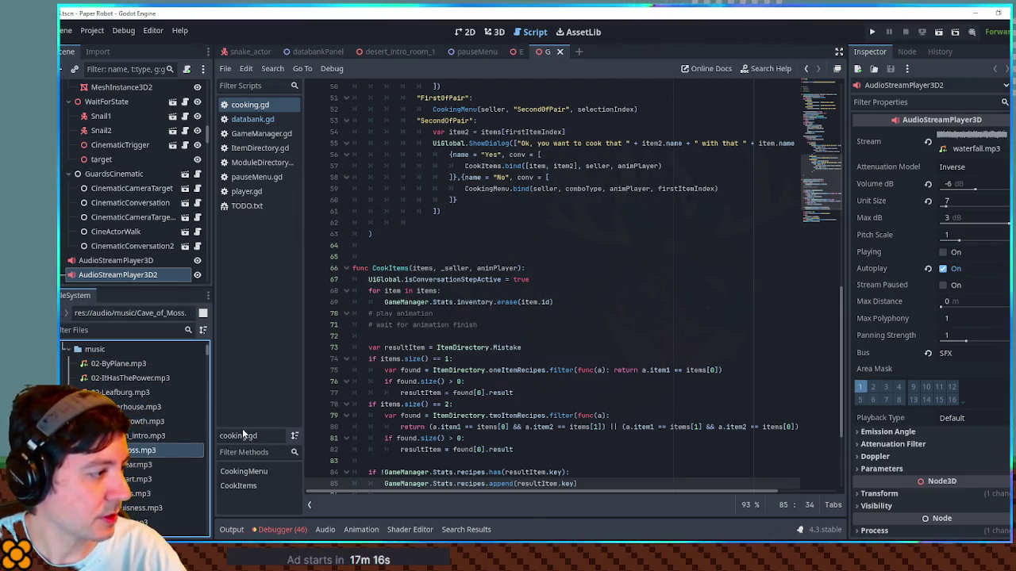
{"action": "key", "text": "Down"}
{"action": "key", "text": "Down"}
{"action": "key", "text": "Down"}
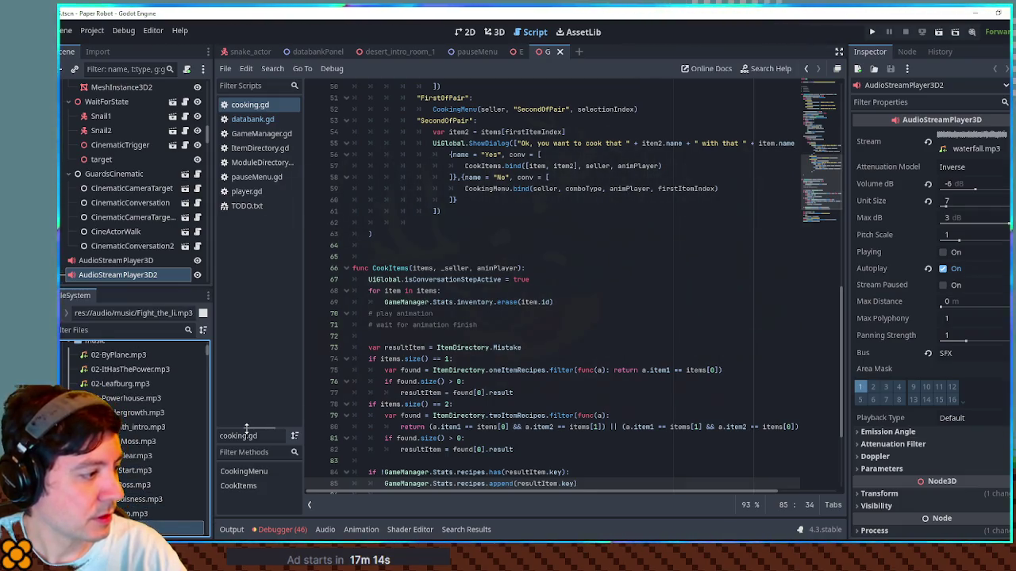
{"action": "key", "text": "Down"}
{"action": "key", "text": "Down"}
{"action": "key", "text": "Down"}
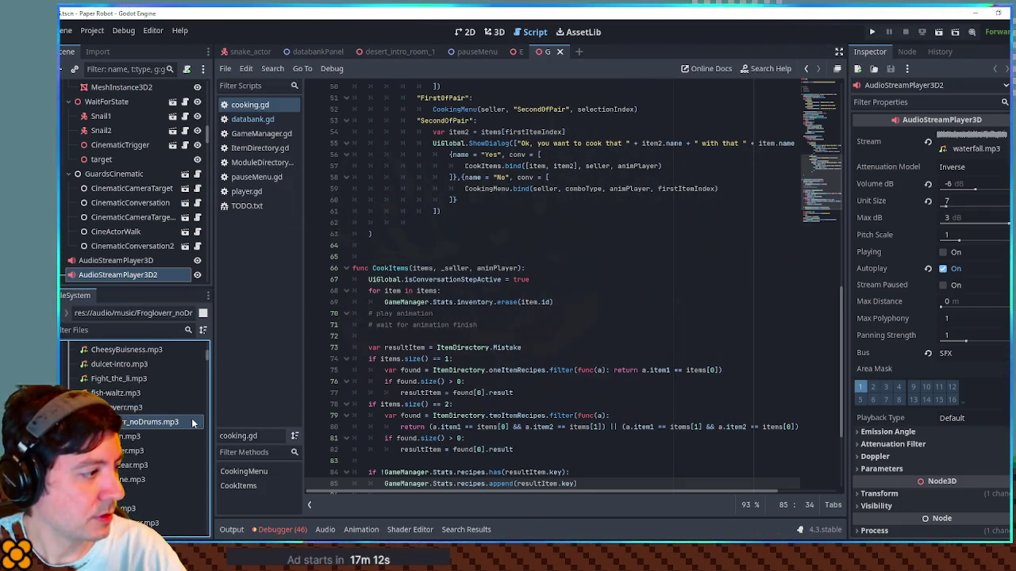
{"action": "key", "text": "Down"}
{"action": "key", "text": "Down"}
{"action": "key", "text": "Down"}
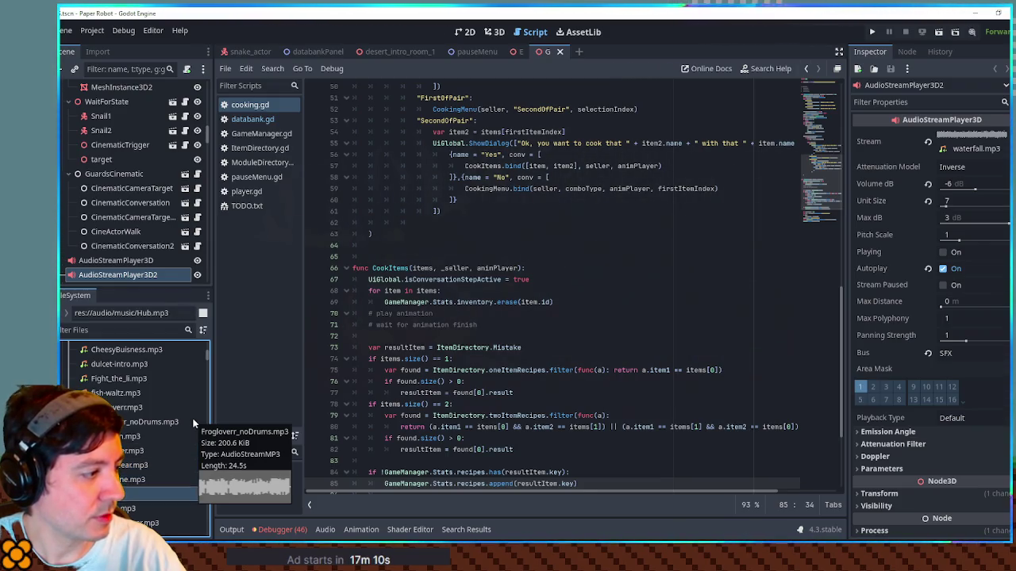
{"action": "key", "text": "Down"}
{"action": "key", "text": "Down"}
{"action": "key", "text": "Down"}
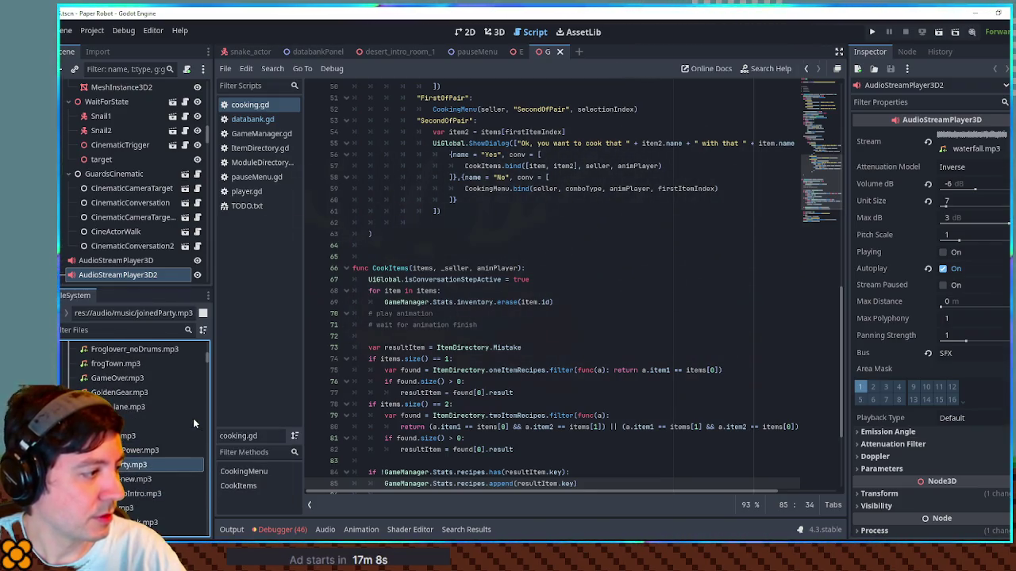
{"action": "key", "text": "Down"}
{"action": "key", "text": "Down"}
{"action": "key", "text": "Down"}
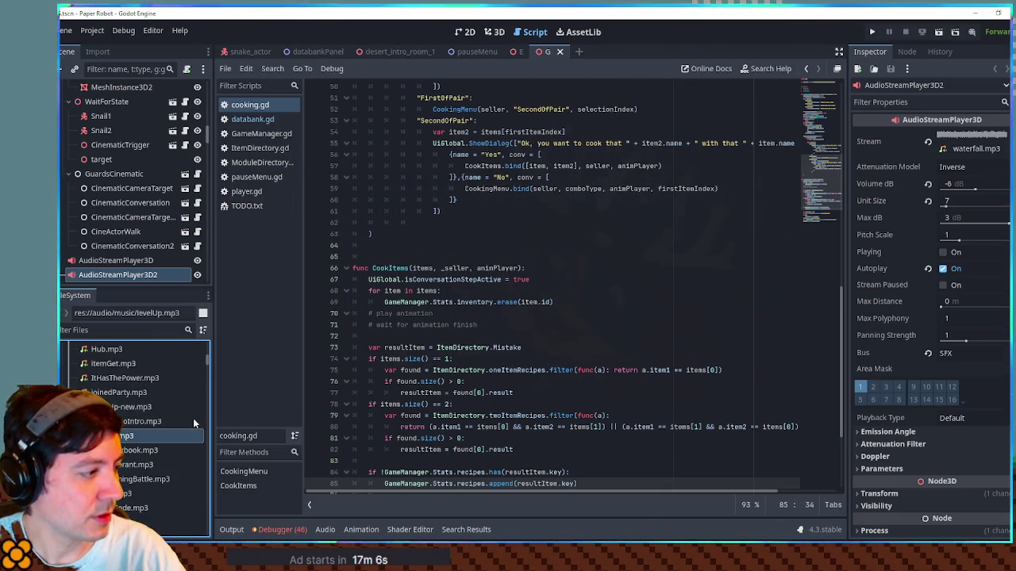
{"action": "key", "text": "Down"}
{"action": "key", "text": "Down"}
{"action": "key", "text": "Down"}
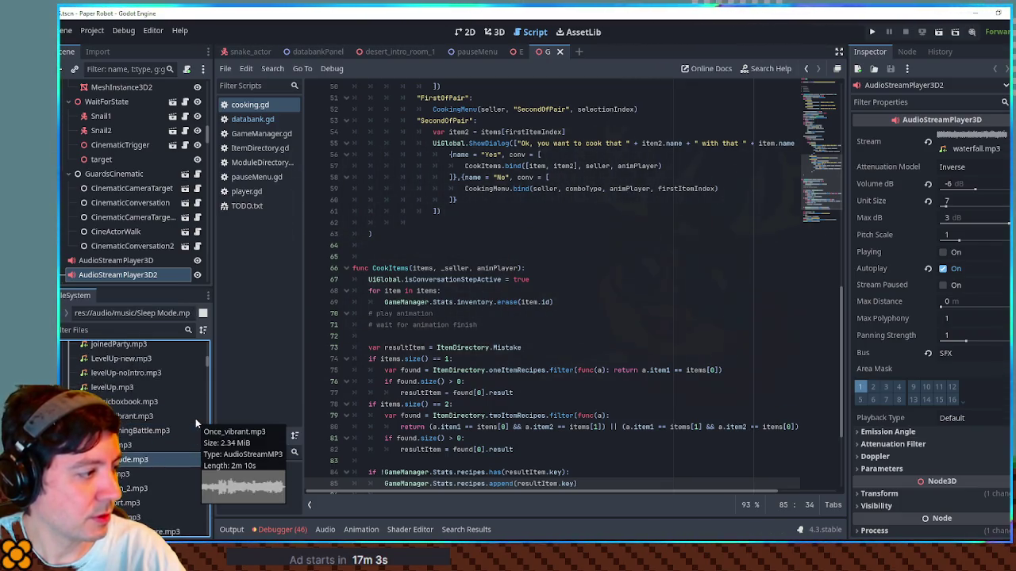
{"action": "key", "text": "Down"}
{"action": "key", "text": "Down"}
{"action": "key", "text": "Down"}
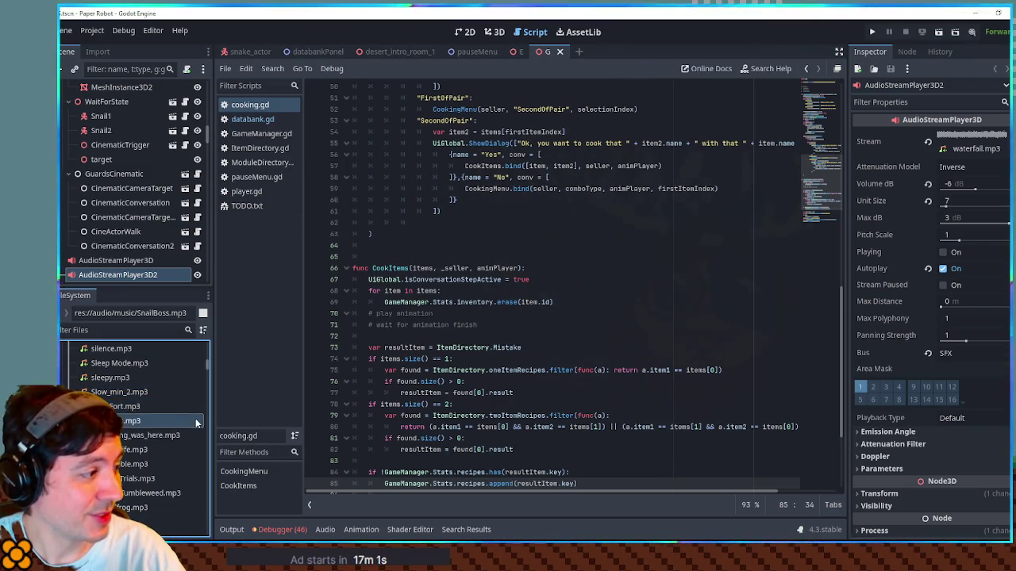
{"action": "key", "text": "Down"}
{"action": "key", "text": "Down"}
{"action": "key", "text": "Down"}
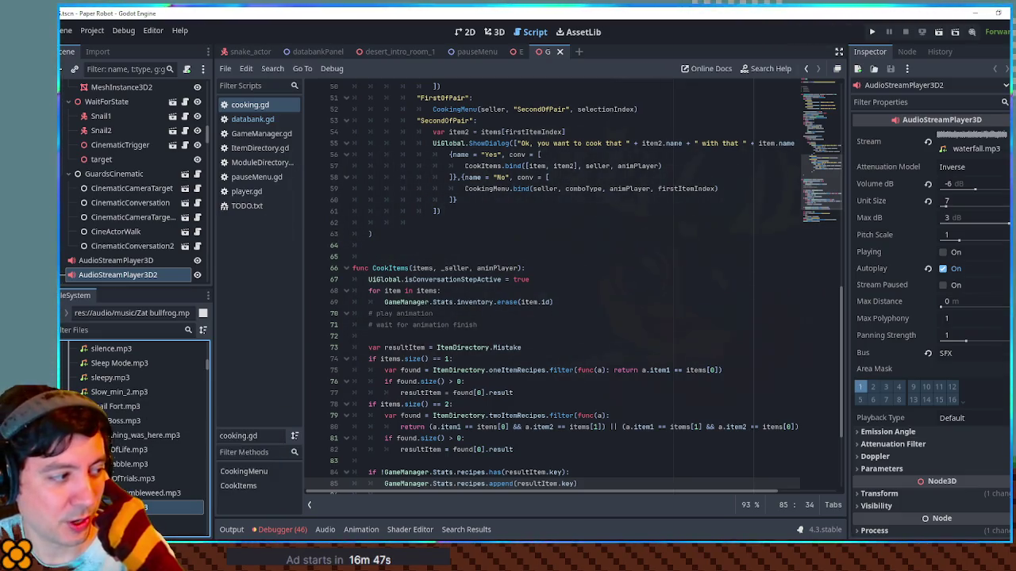
- Pick LevelUp-new.mp3, then switch to itemGet.mp3 and scroll back through the music folder
{"action": "mouse_move", "coordinate": [109, 480]}
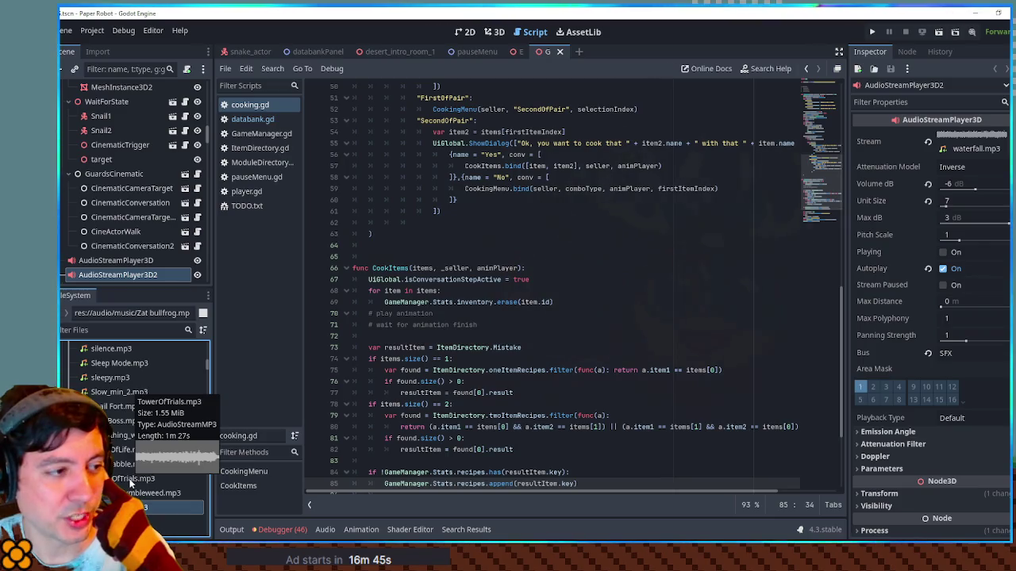
{"action": "scroll", "coordinate": [119, 476], "scroll_direction": "up", "scroll_amount": 10}
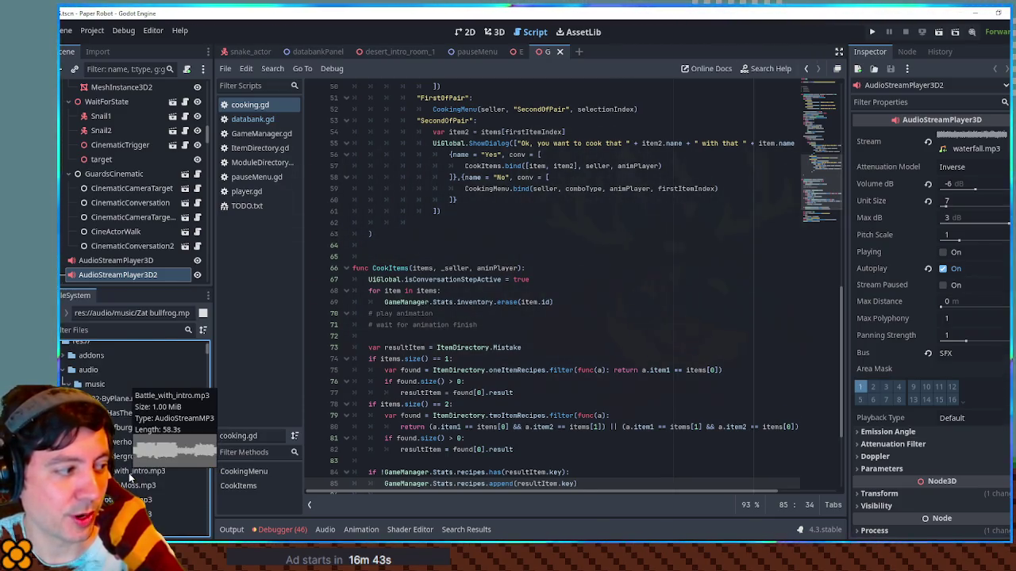
{"action": "scroll", "coordinate": [128, 474], "scroll_direction": "down", "scroll_amount": 5}
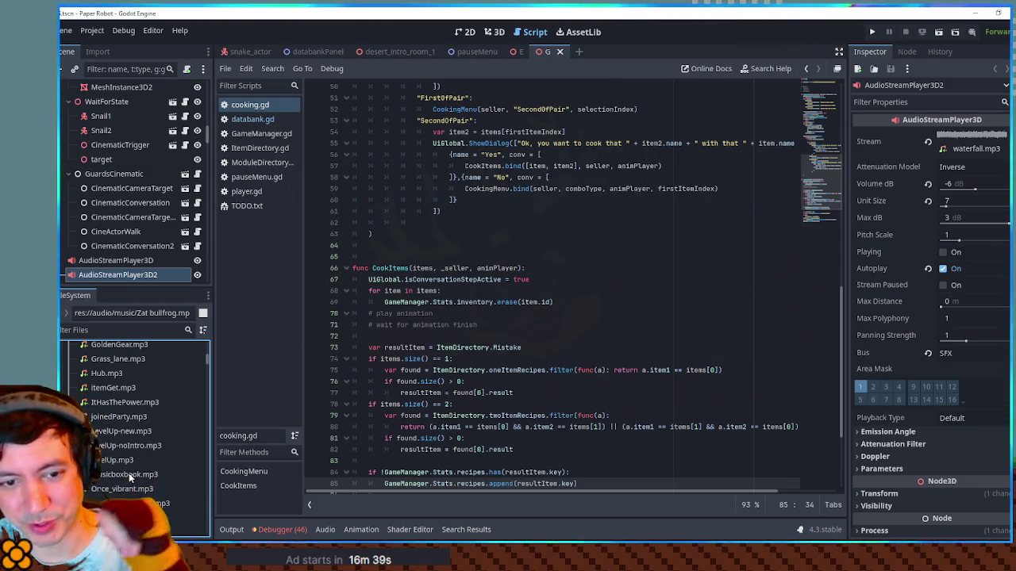
{"action": "left_click", "coordinate": [119, 432]}
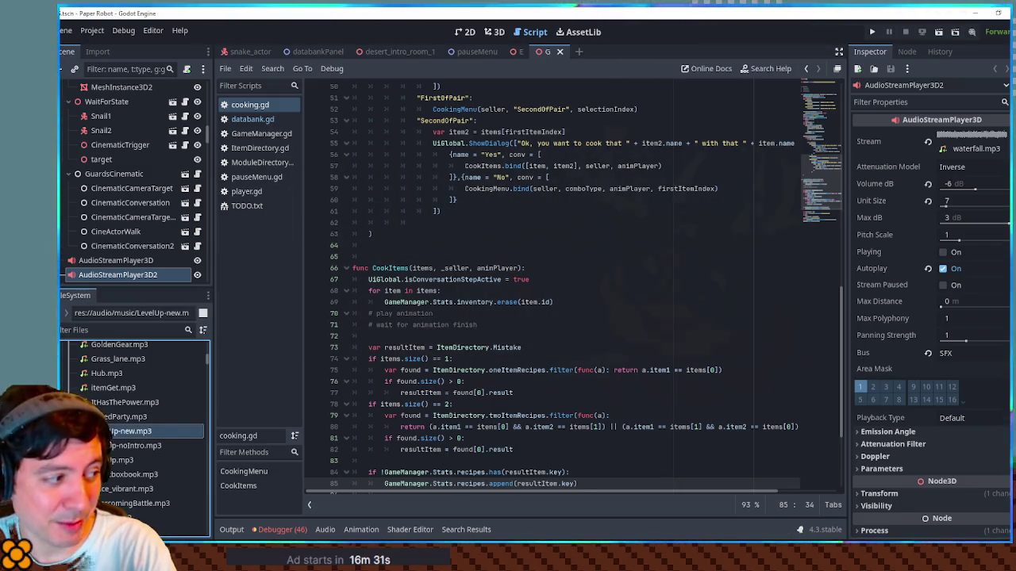
{"action": "scroll", "coordinate": [118, 431], "scroll_direction": "up", "scroll_amount": 3}
{"action": "left_click", "coordinate": [119, 436]}
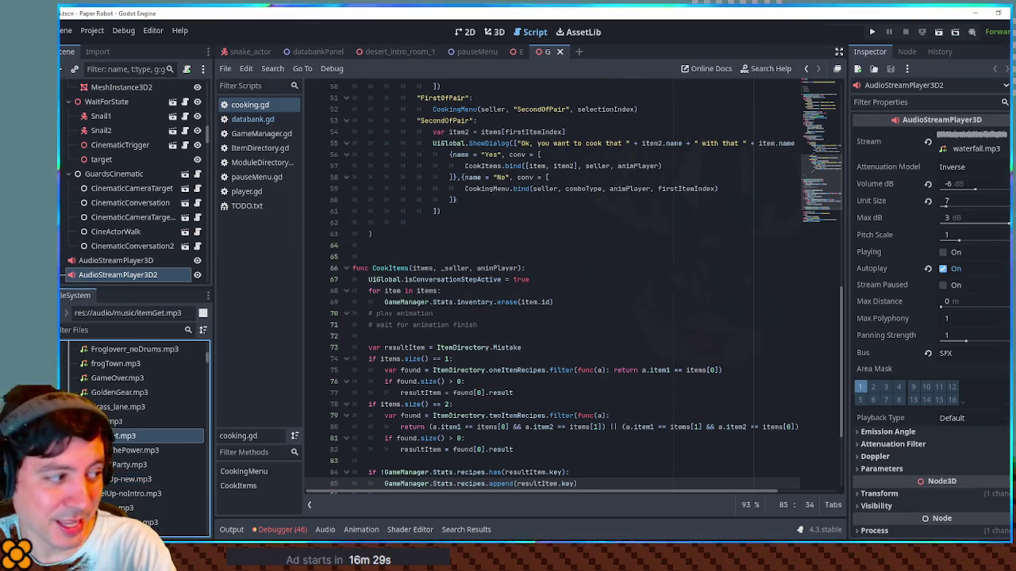
{"action": "scroll", "coordinate": [119, 435], "scroll_direction": "down", "scroll_amount": 3}
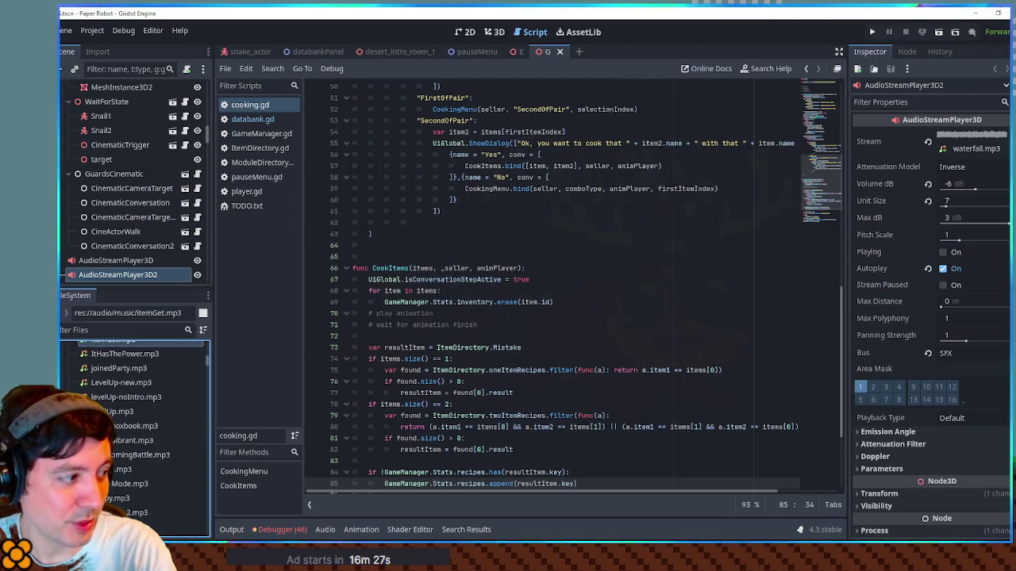
{"action": "scroll", "coordinate": [119, 436], "scroll_direction": "up", "scroll_amount": 5}
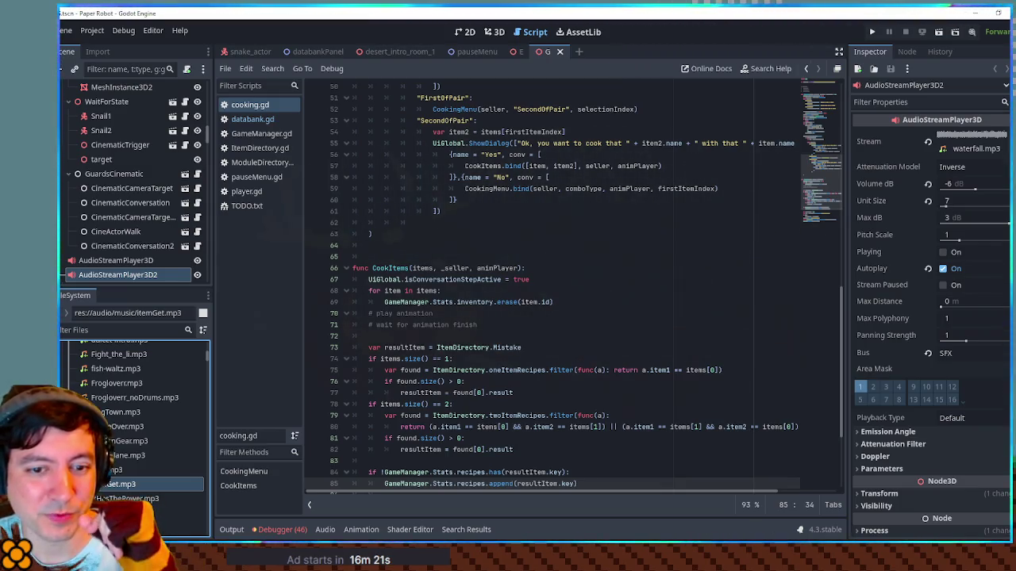
{"action": "scroll", "coordinate": [135, 429], "scroll_direction": "up", "scroll_amount": 2}
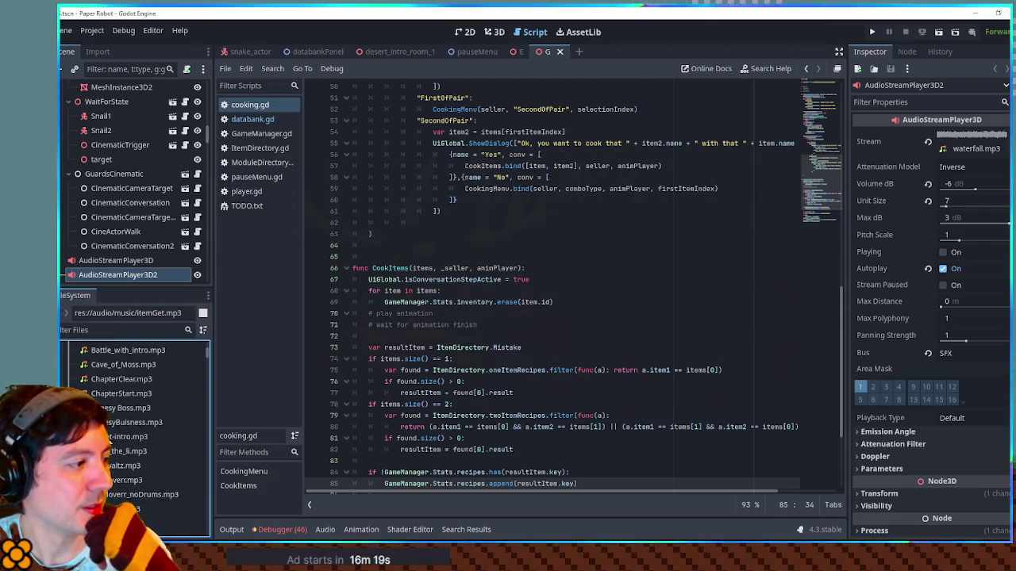
{"action": "scroll", "coordinate": [108, 442], "scroll_direction": "up", "scroll_amount": 5}
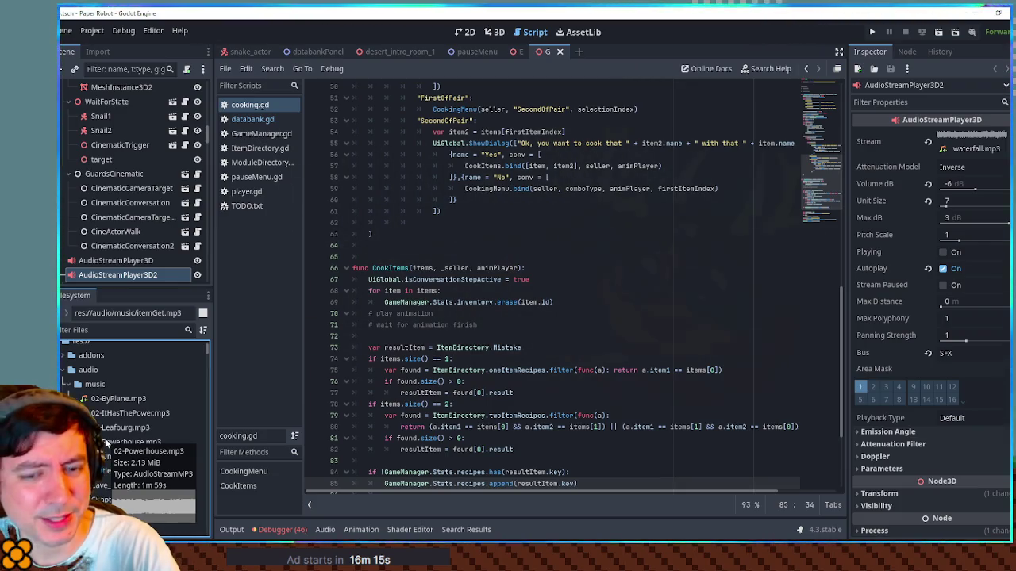
{"action": "scroll", "coordinate": [105, 442], "scroll_direction": "down", "scroll_amount": 3}
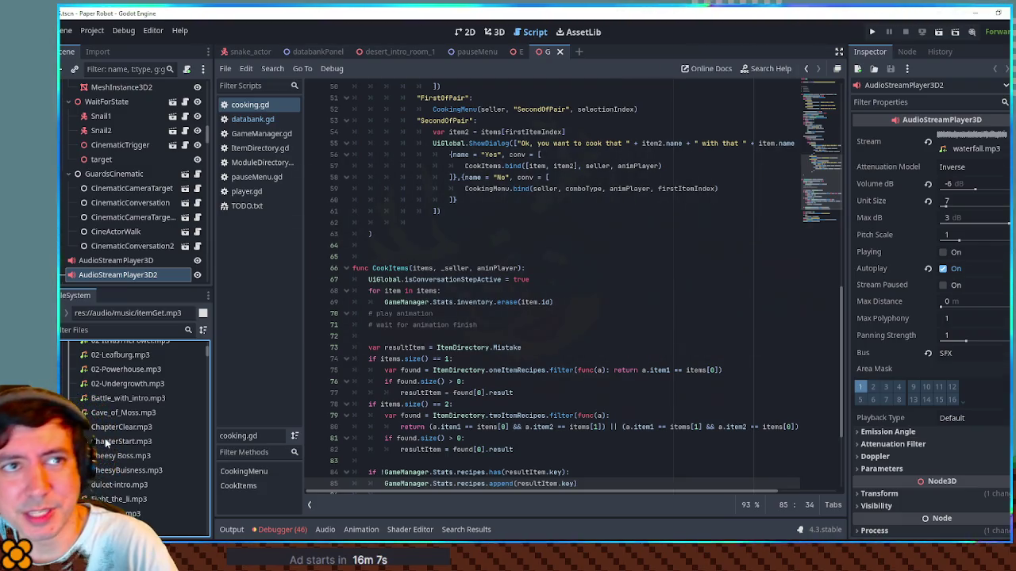
{"action": "mouse_move", "coordinate": [106, 446]}
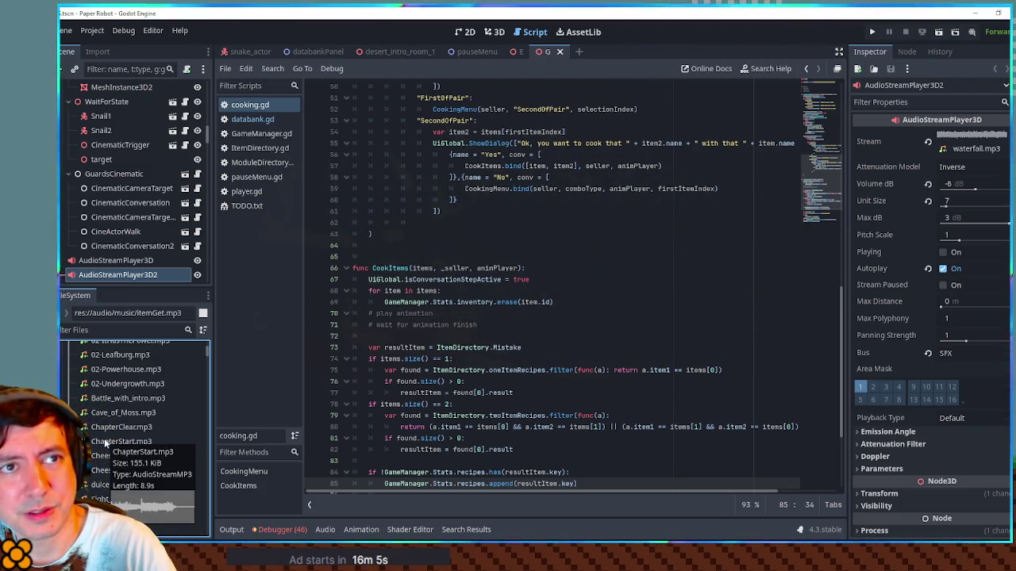